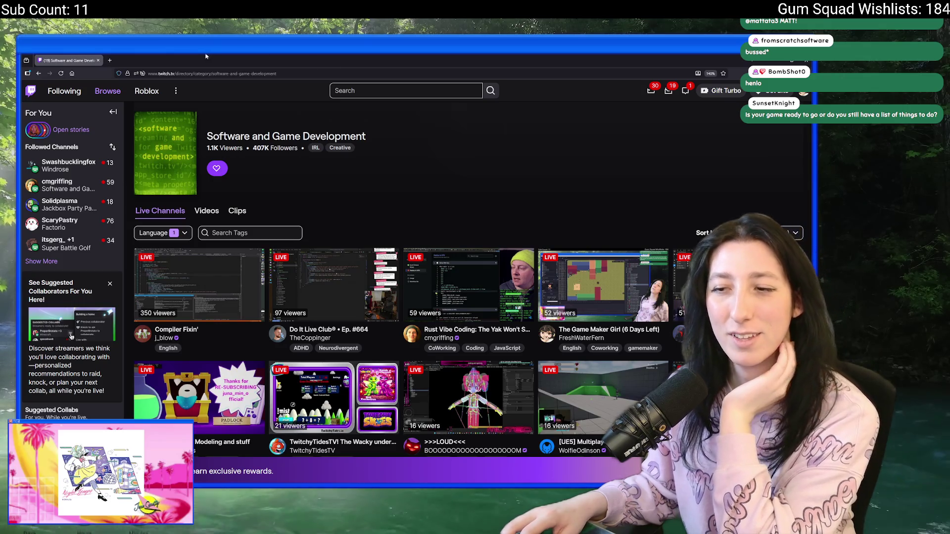
Step: Switch from the Twitch browser back to the Gum Squad room editor in GameMaker
key(alt+Tab)
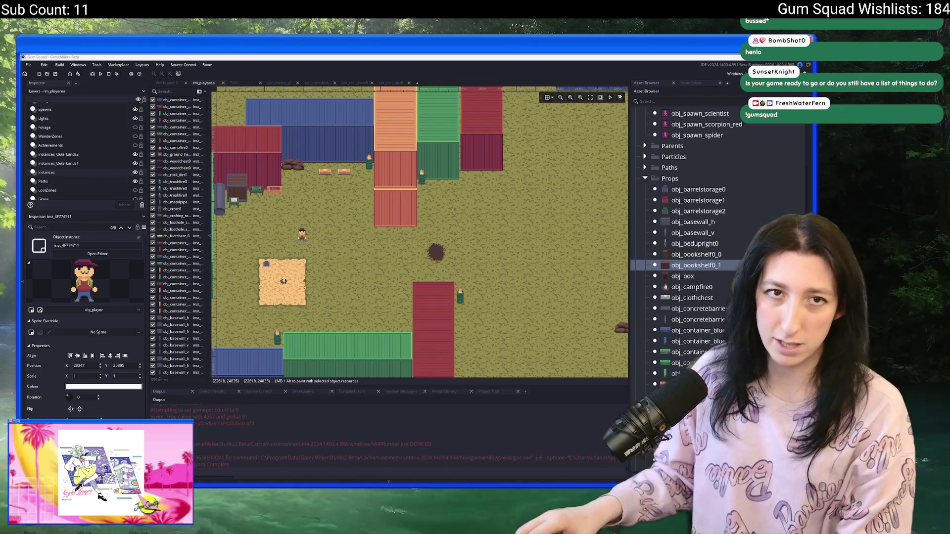
key(ctrl+t)
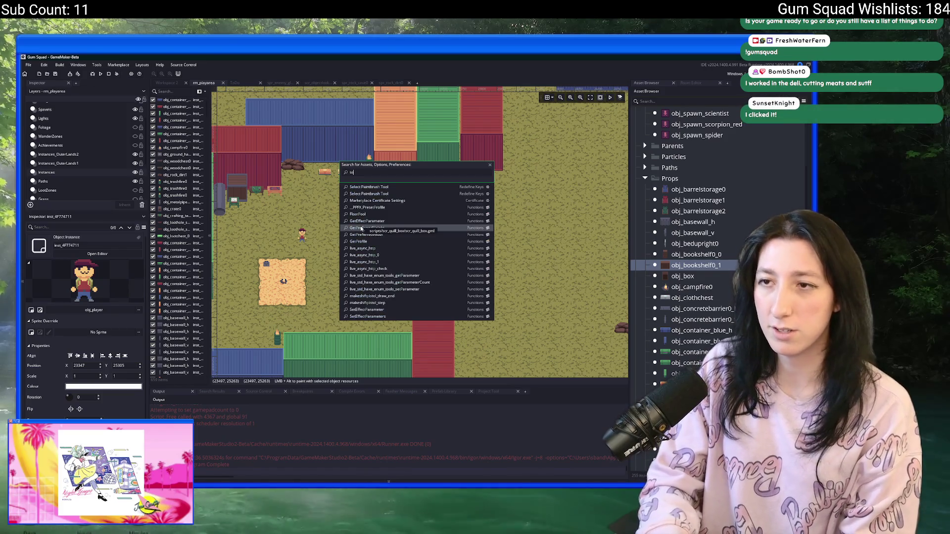
text(todo)
key(Return)
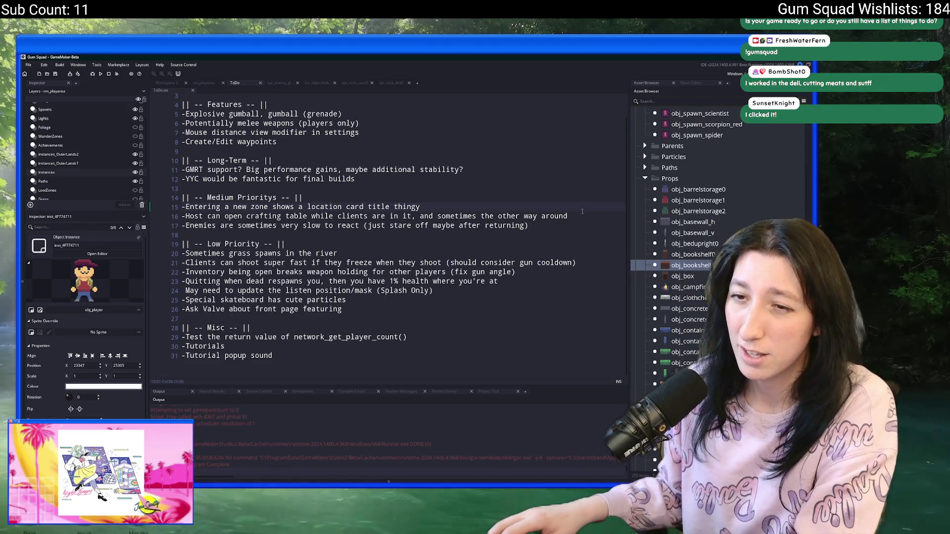
click(597, 215)
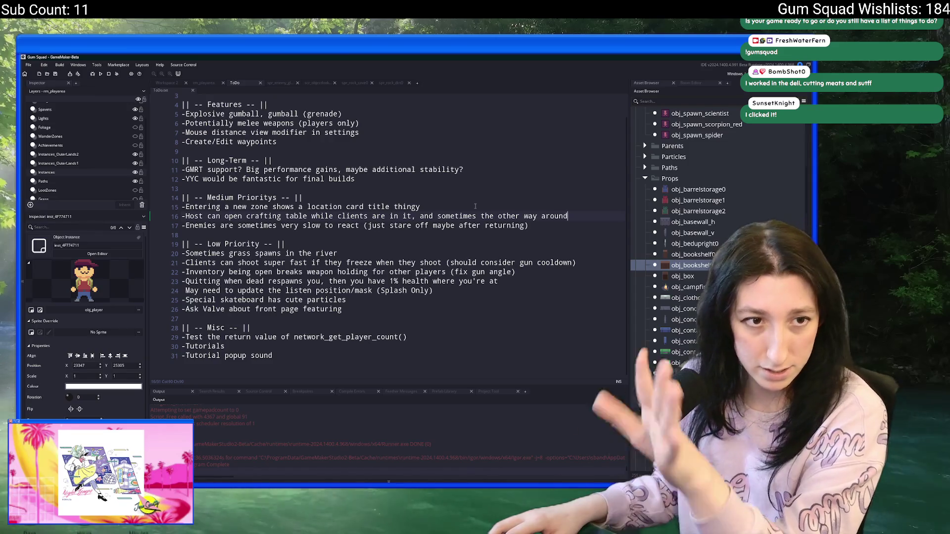
click(203, 83)
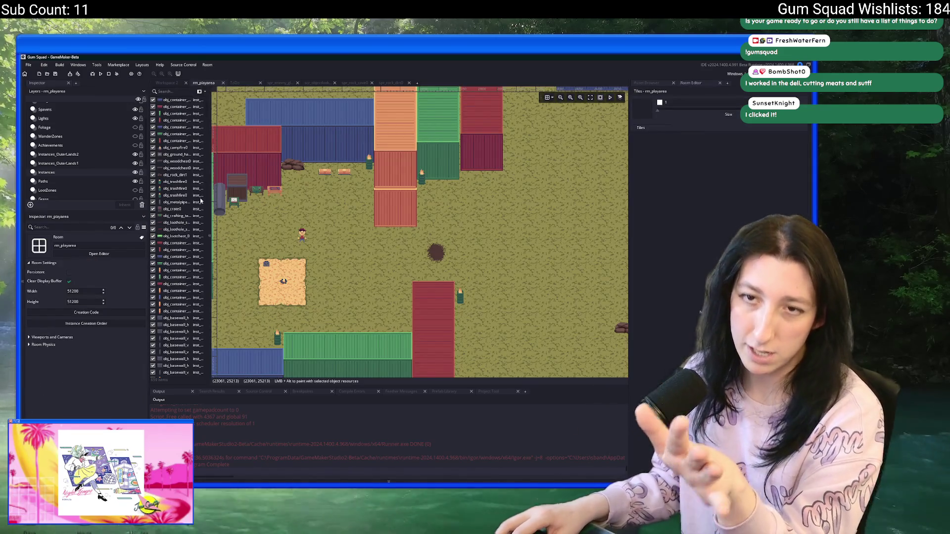
Step: Select the player instance in rm_playarea, then deselect it and zoom around the room
click(302, 235)
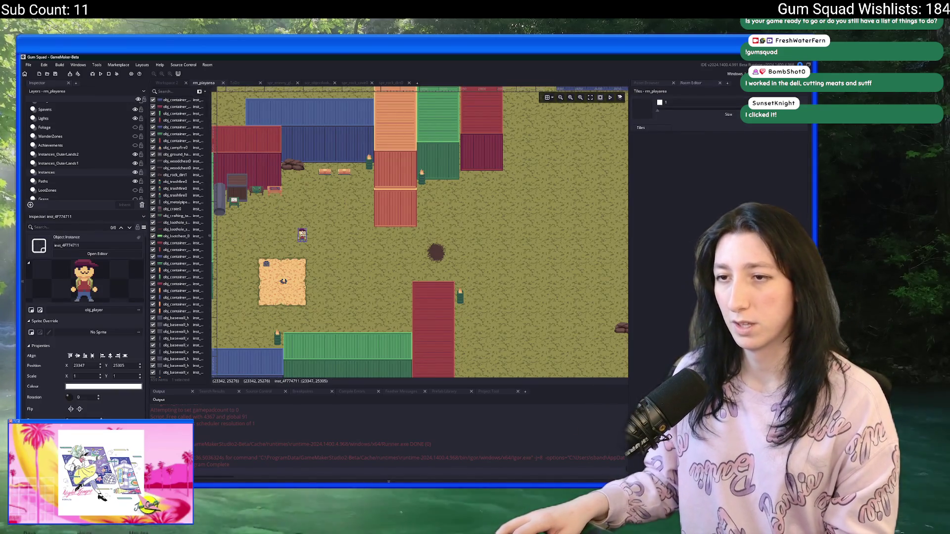
click(330, 228)
scroll(341, 229, down, 6)
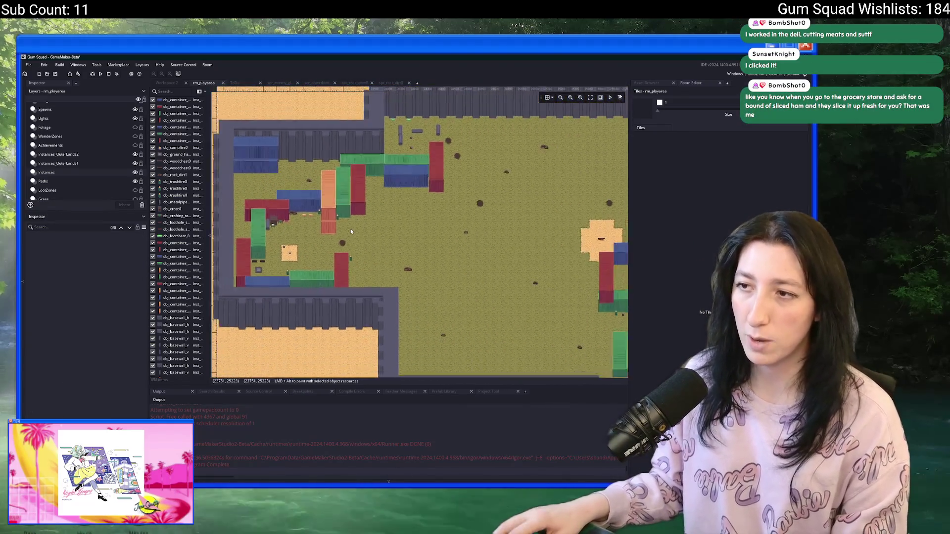
scroll(350, 228, down, 5)
scroll(434, 275, up, 8)
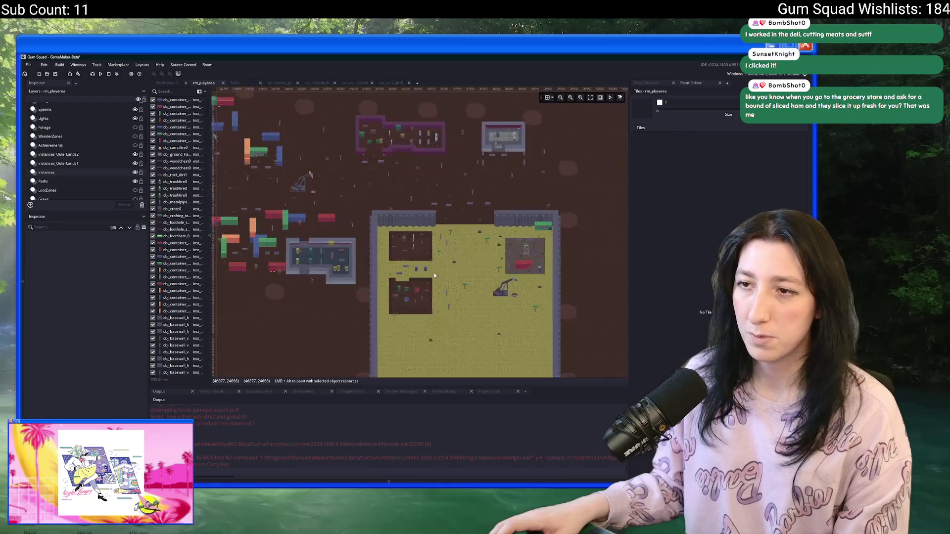
scroll(435, 275, up, 3)
scroll(400, 222, up, 3)
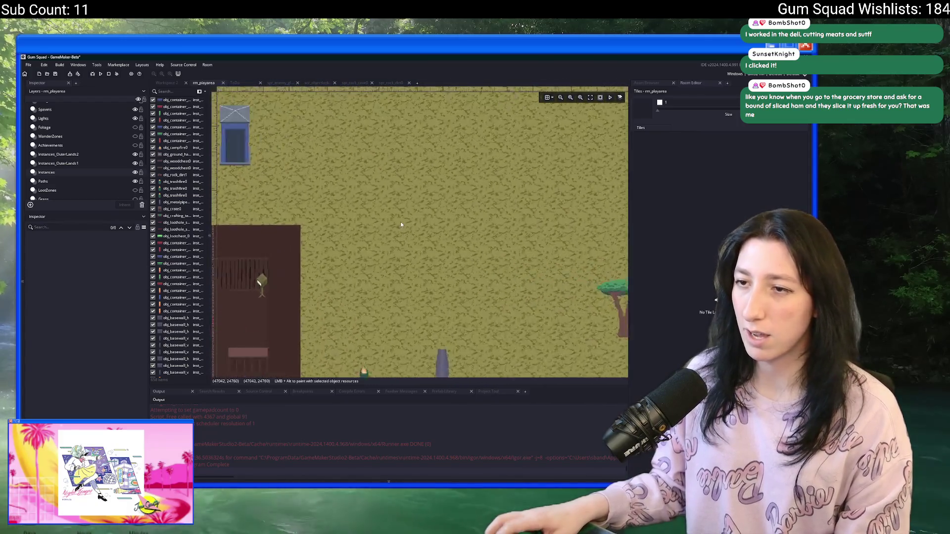
scroll(398, 222, up, 2)
Step: Drag obj_player slightly right and down, then hide the side docks with F12
click(394, 217)
scroll(395, 214, down, 5)
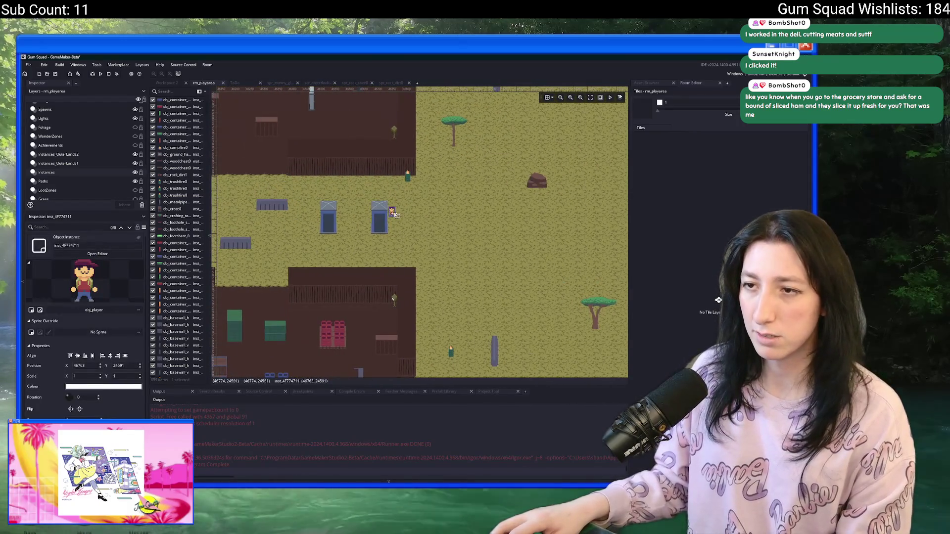
mouse_move(394, 214)
mouse_down()
mouse_move(434, 225)
mouse_move(438, 250)
mouse_up()
scroll(475, 222, down, 3)
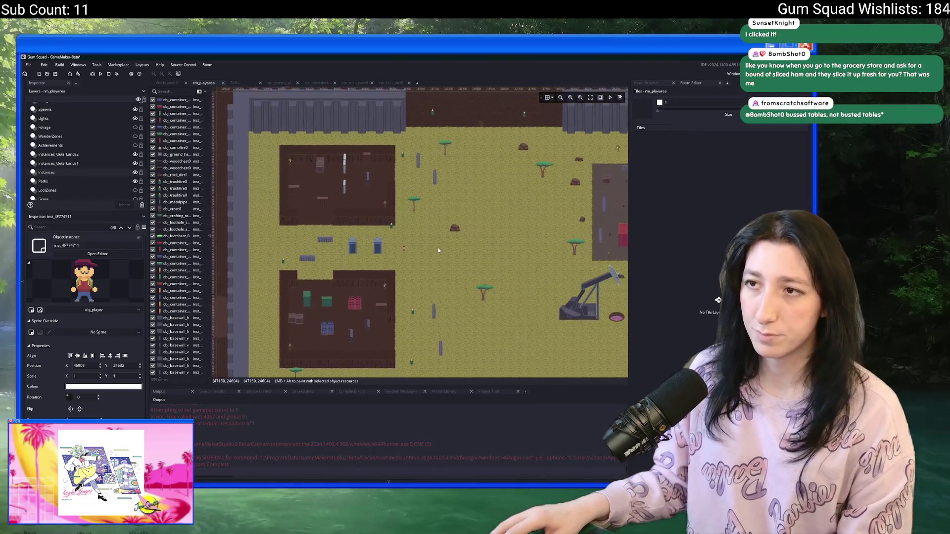
scroll(439, 250, down, 1)
key(F12)
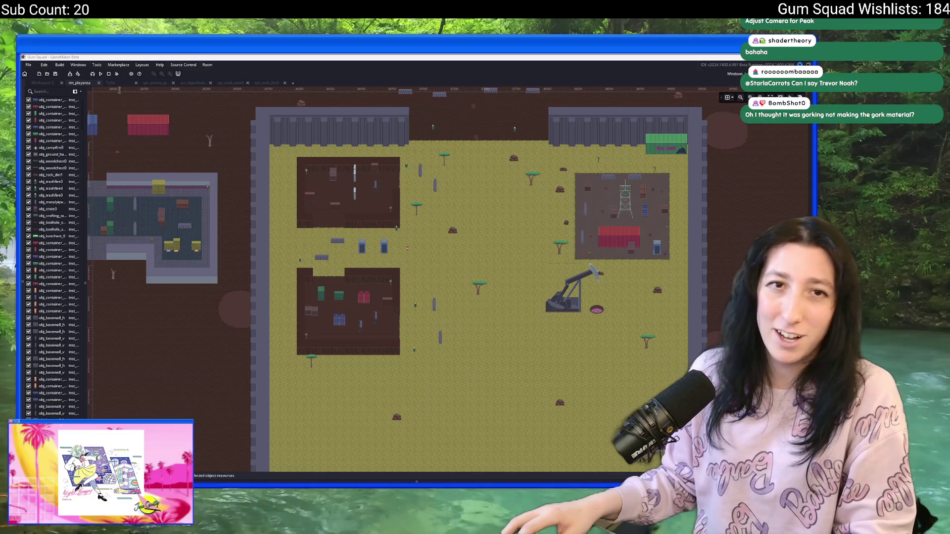
key(alt+Tab)
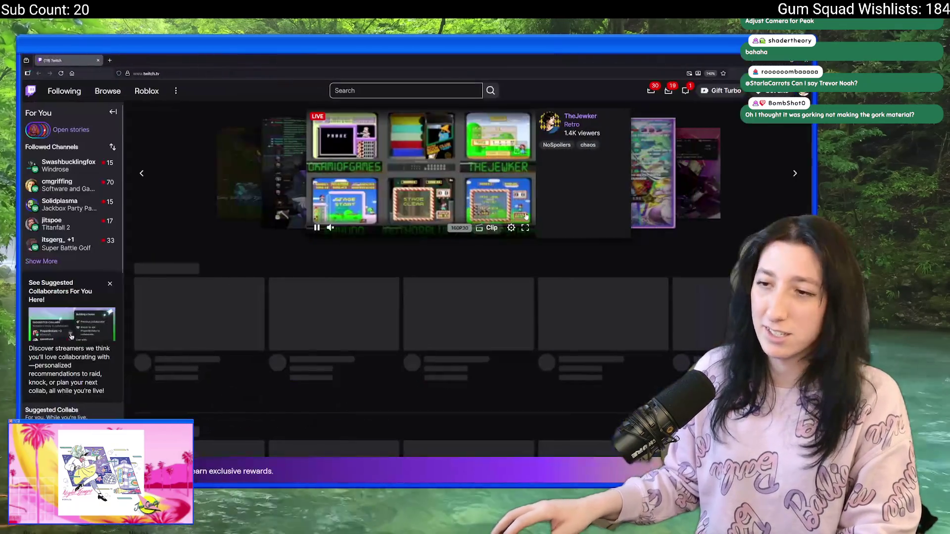
Step: Open the Software and Game Development category and expand the full Followed Channels list
scroll(369, 321, down, 5)
scroll(368, 322, up, 2)
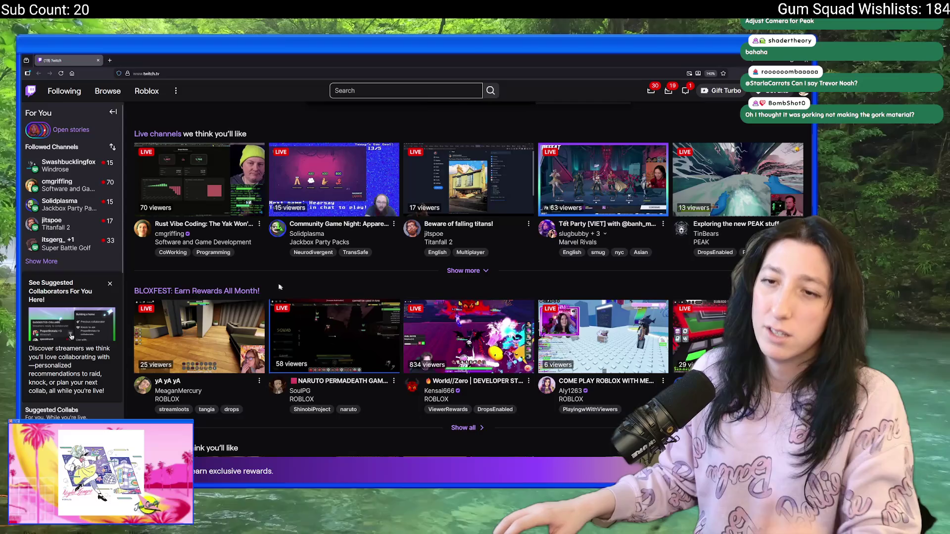
click(235, 242)
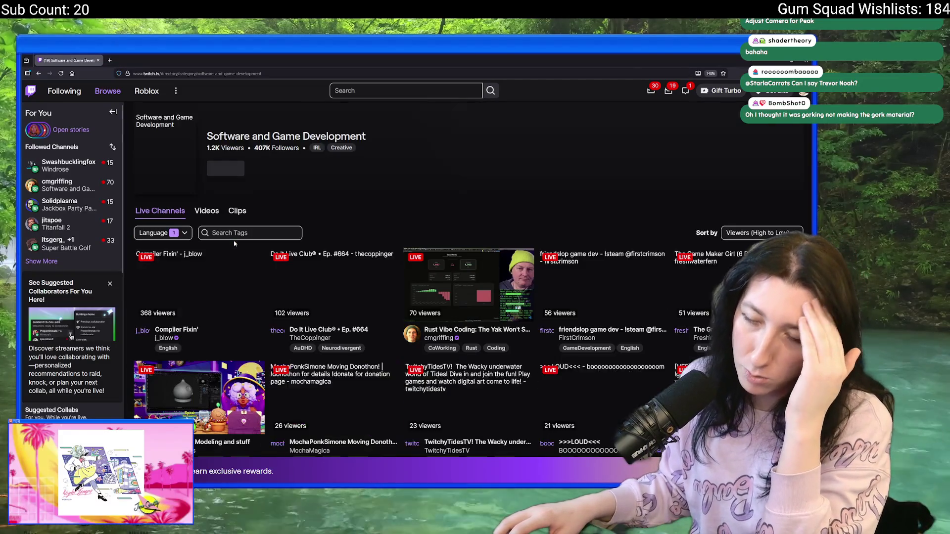
click(32, 262)
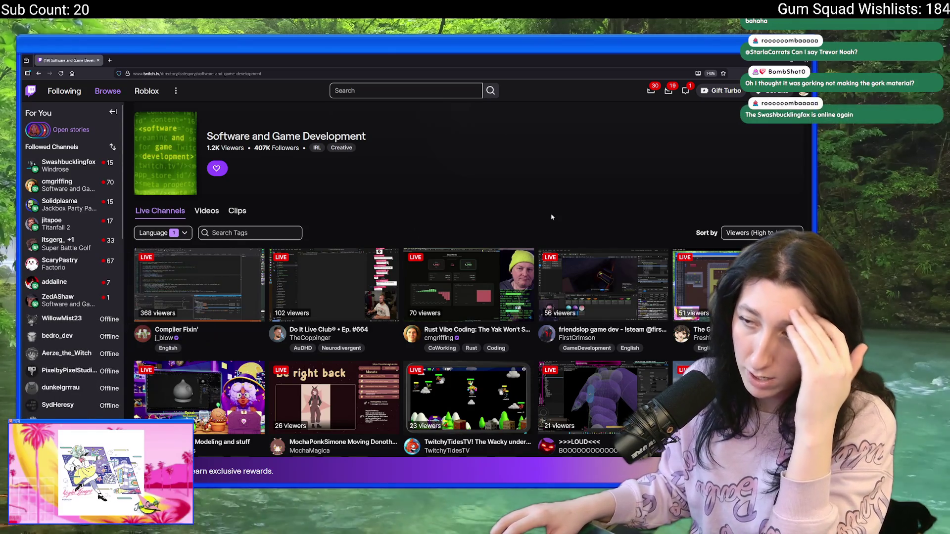
scroll(559, 229, down, 2)
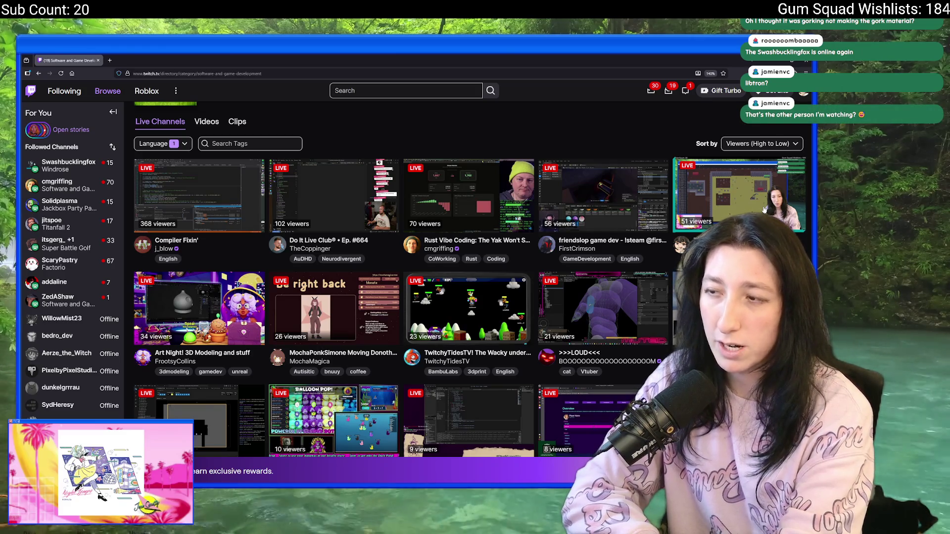
Step: Open the live Unreal Engine game-dev channel and browse its About panels
click(602, 196)
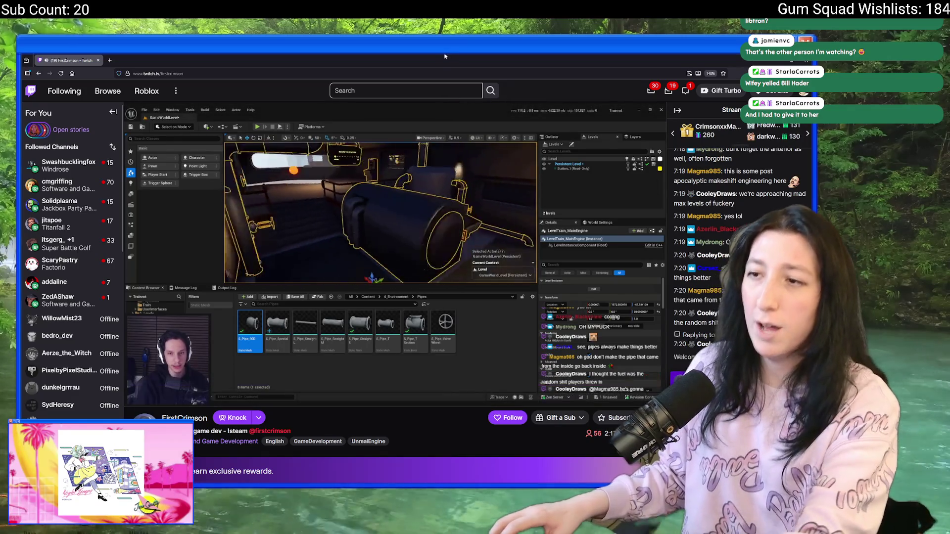
mouse_move(156, 397)
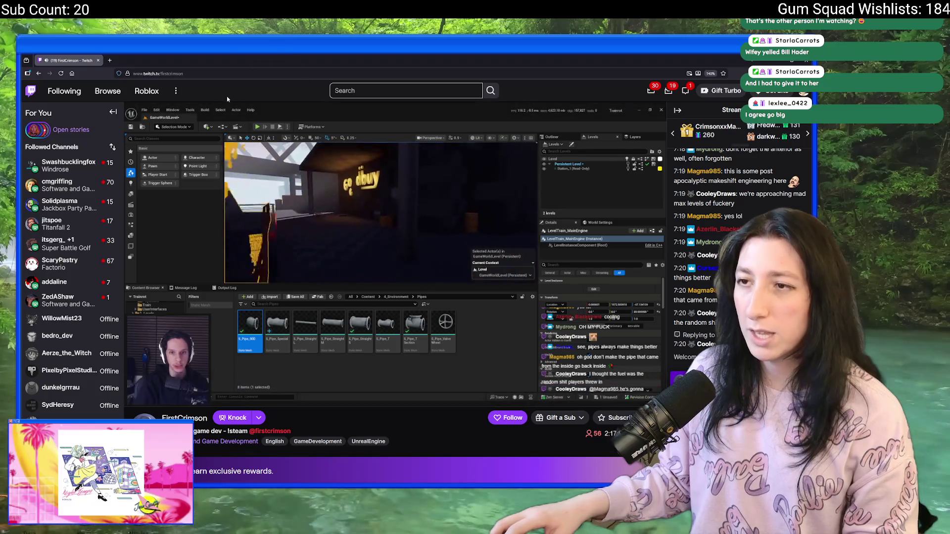
scroll(376, 272, down, 4)
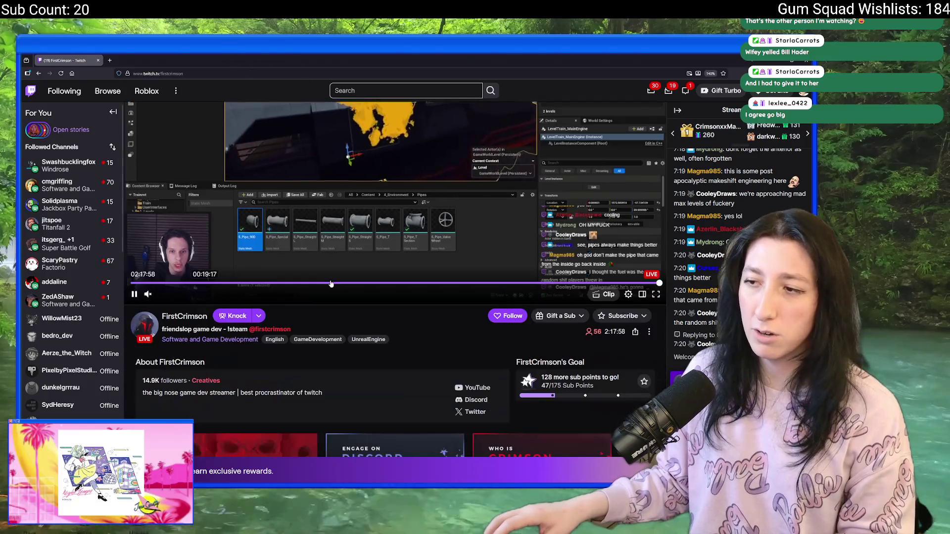
scroll(383, 317, down, 3)
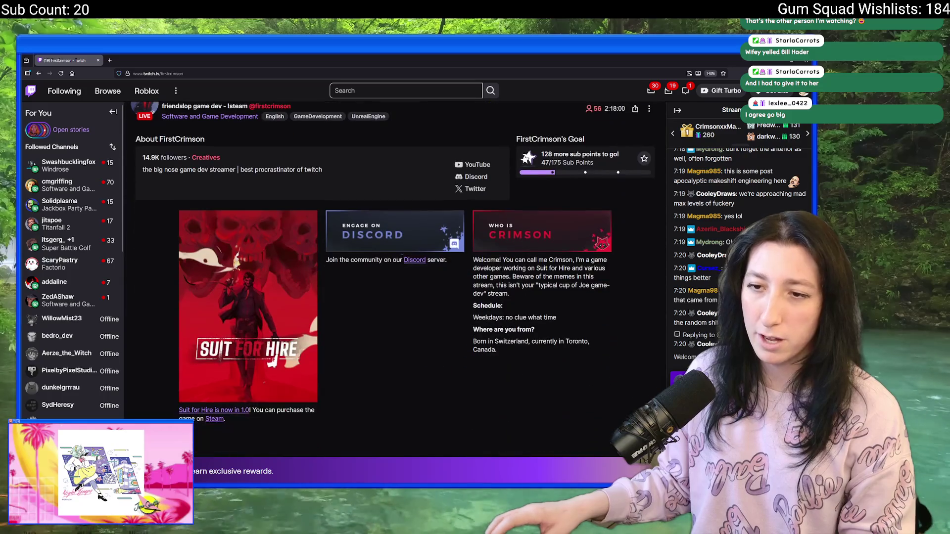
scroll(386, 346, up, 4)
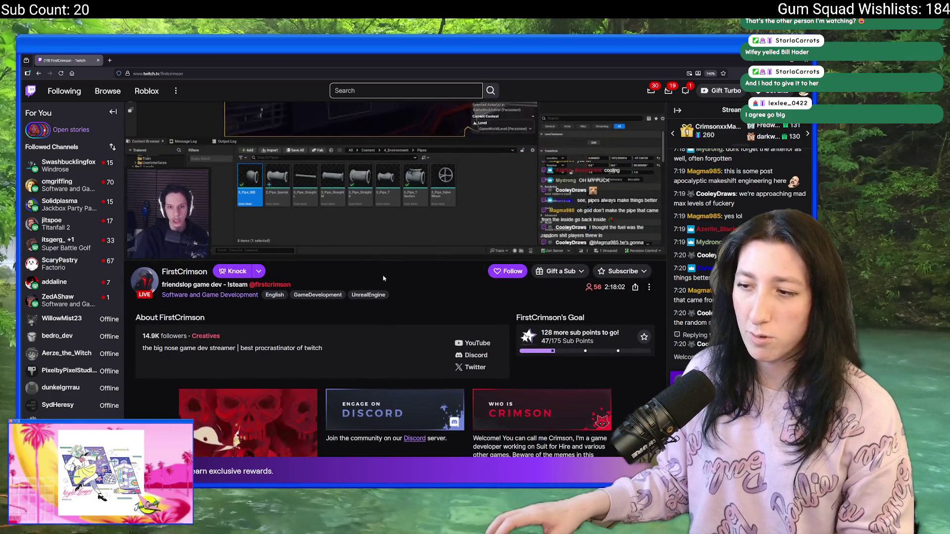
scroll(387, 395, down, 3)
scroll(388, 297, up, 6)
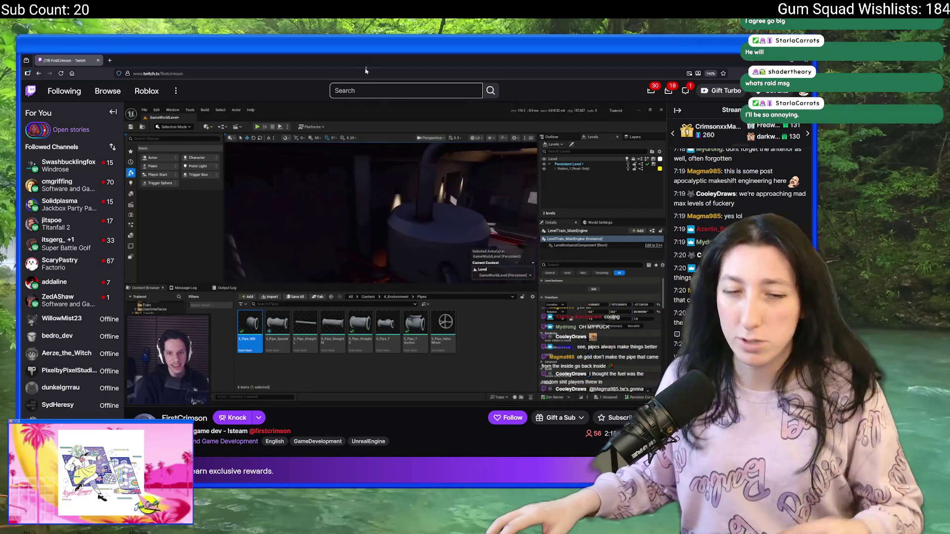
click(174, 74)
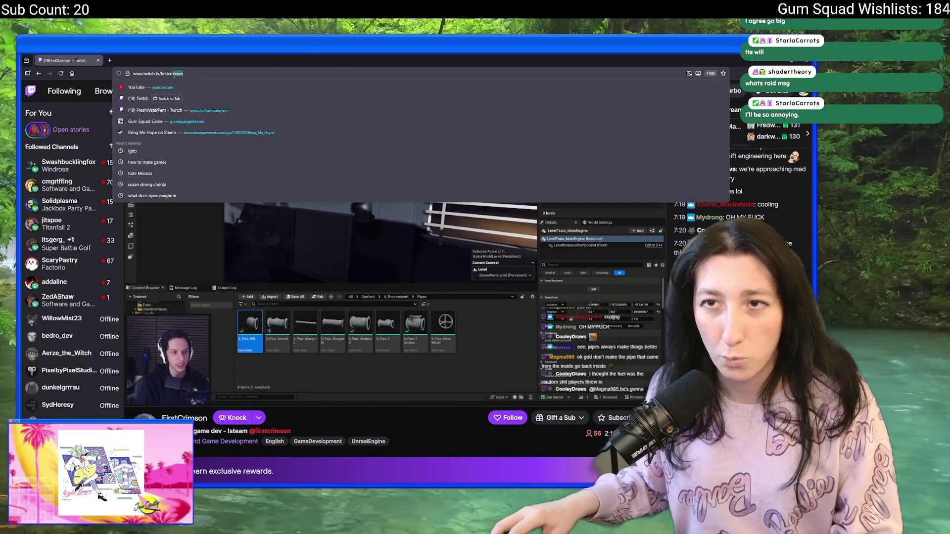
click(385, 368)
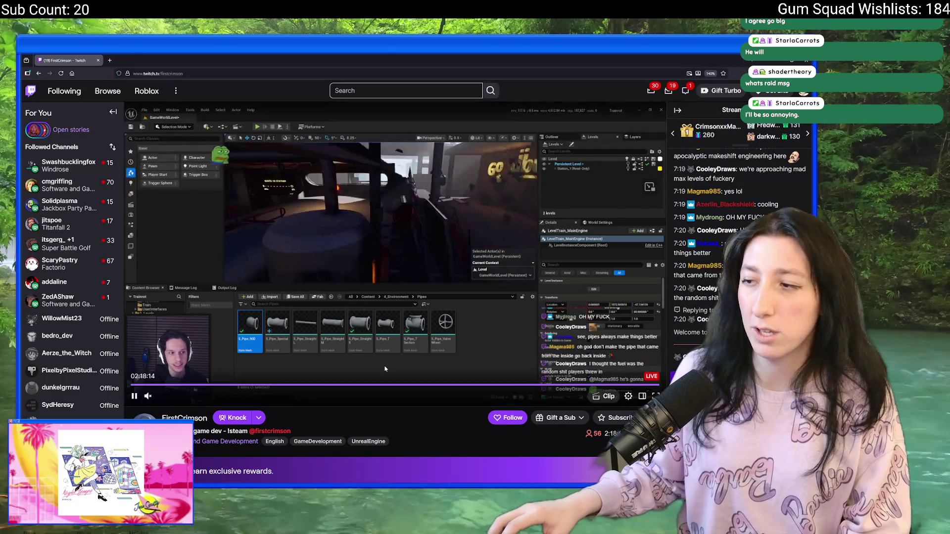